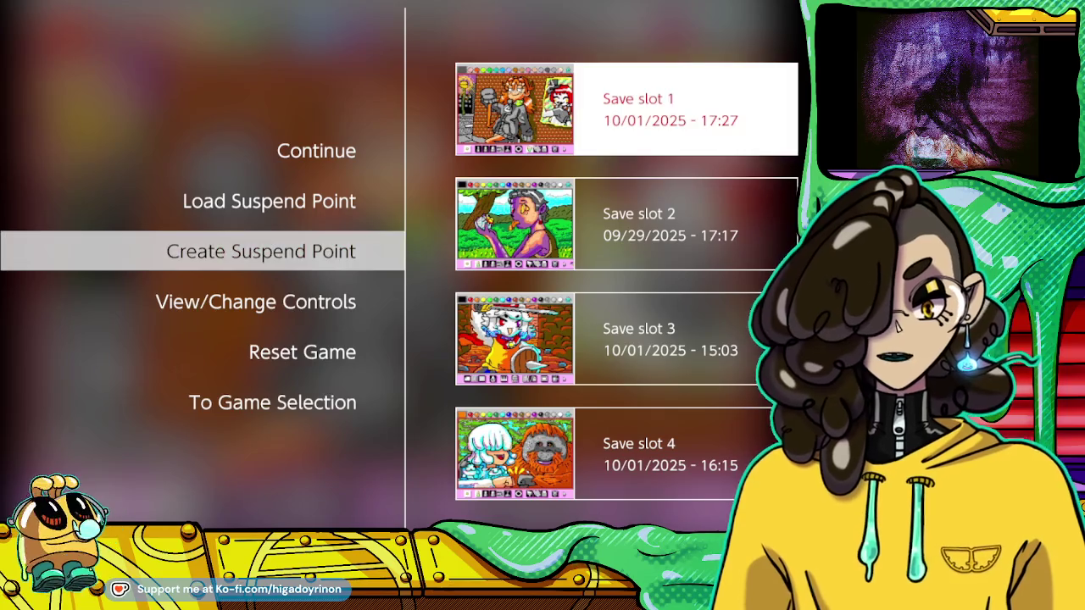
pyautogui.press('Return')
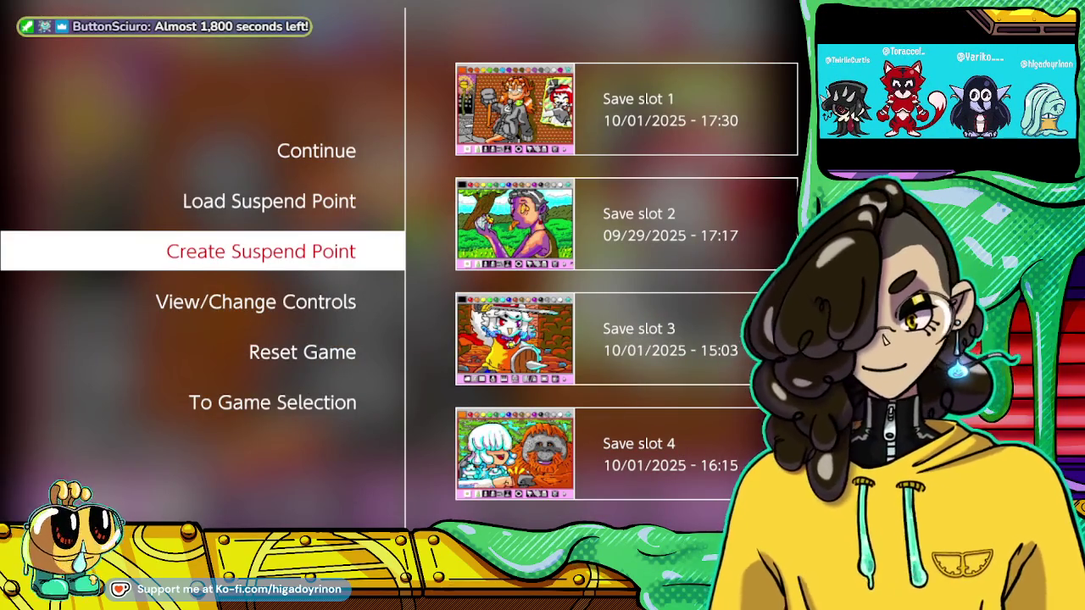
# Confirm overwriting Save slot 1 with a 10/01/2025 17:30 suspend point and resume painting
pyautogui.press('Escape')
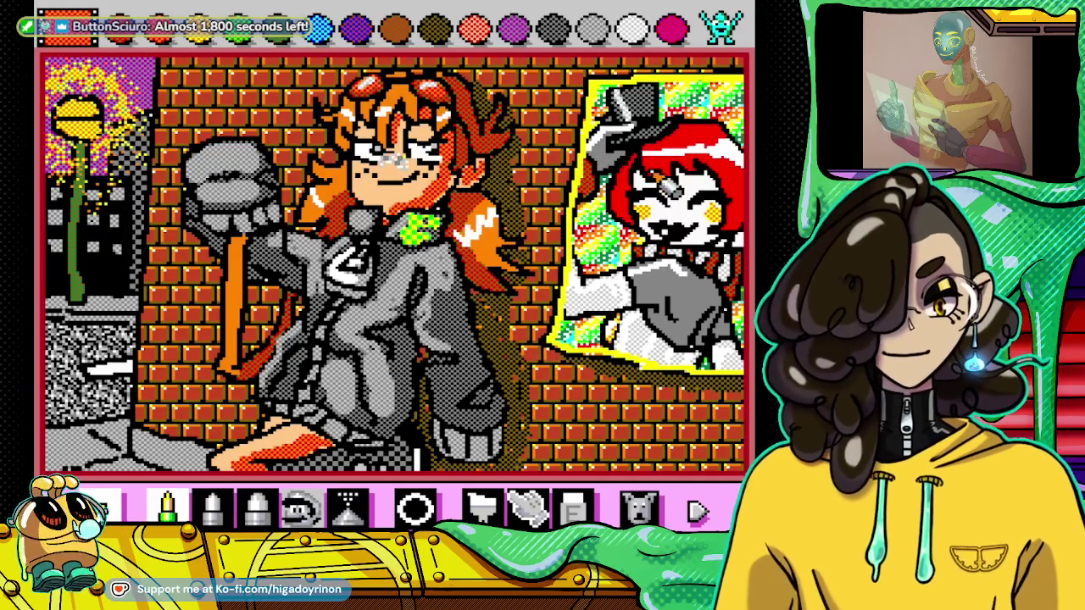
# Cycle the palette pages back to solid colours and pick black
pyautogui.click(722, 34)
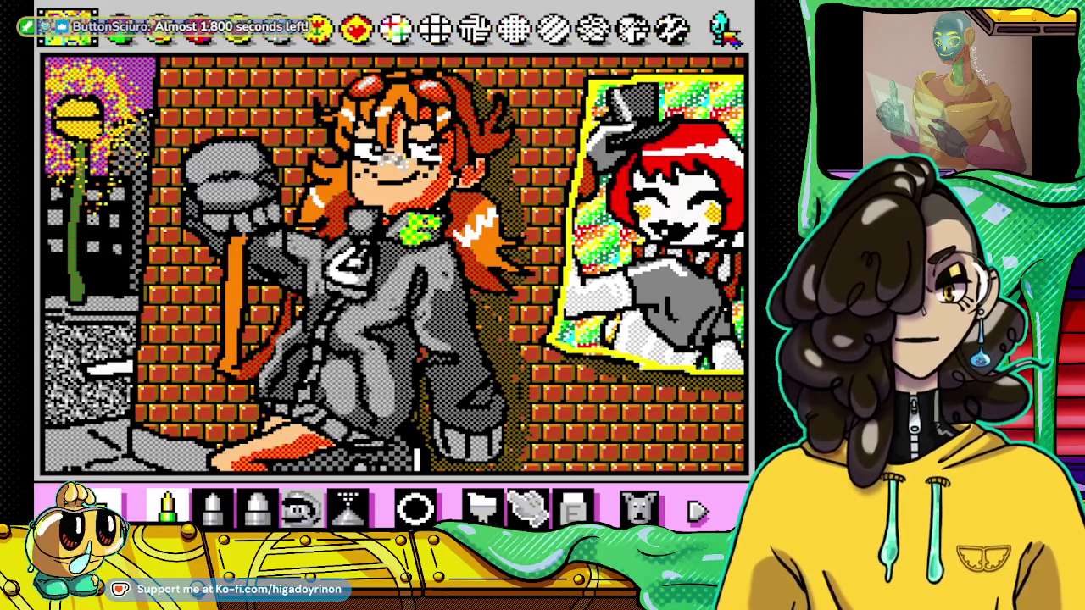
pyautogui.click(722, 34)
pyautogui.click(723, 34)
pyautogui.click(723, 34)
pyautogui.click(722, 33)
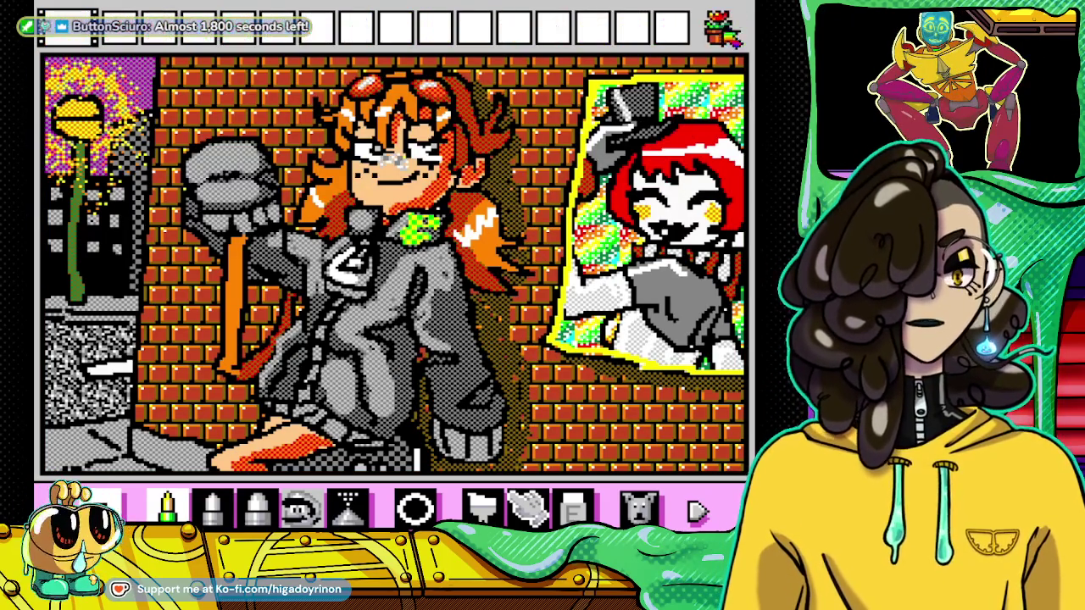
pyautogui.click(722, 34)
pyautogui.click(551, 30)
# Draw dark shading on the grey fist, undo the last two strokes, and bring up the suspend menu
pyautogui.moveTo(242, 165)
pyautogui.mouseDown()
pyautogui.moveTo(212, 197)
pyautogui.moveTo(225, 203)
pyautogui.moveTo(207, 205)
pyautogui.mouseUp()
pyautogui.click(671, 30)
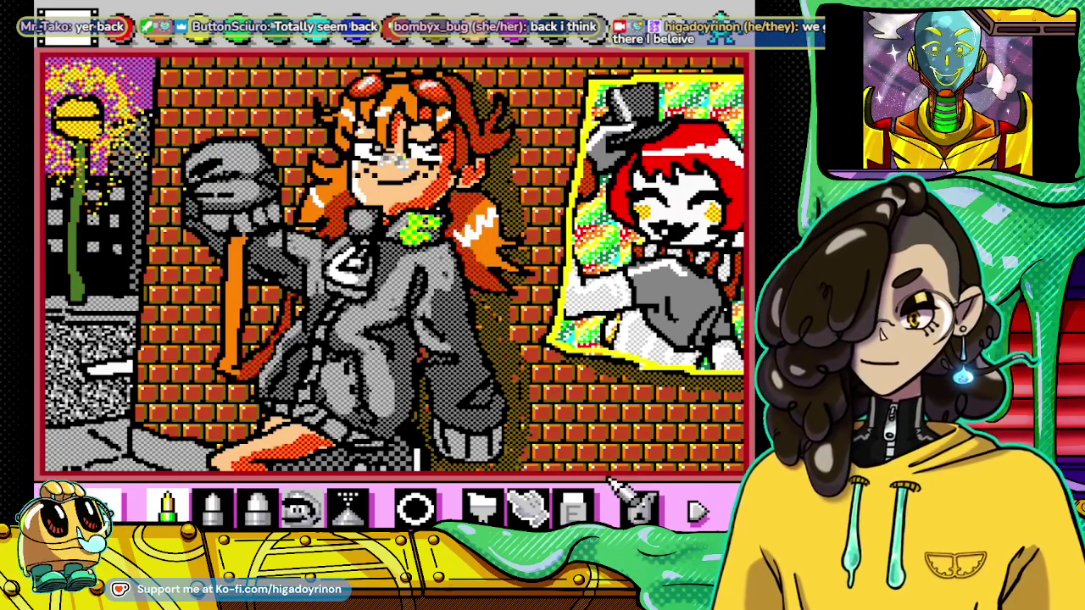
pyautogui.click(632, 502)
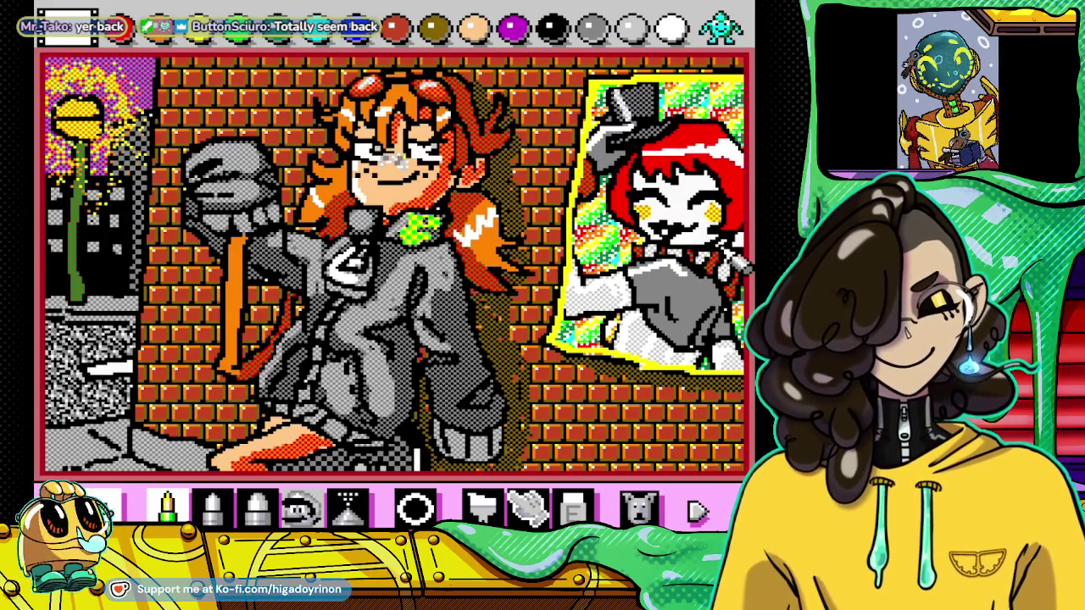
pyautogui.click(639, 509)
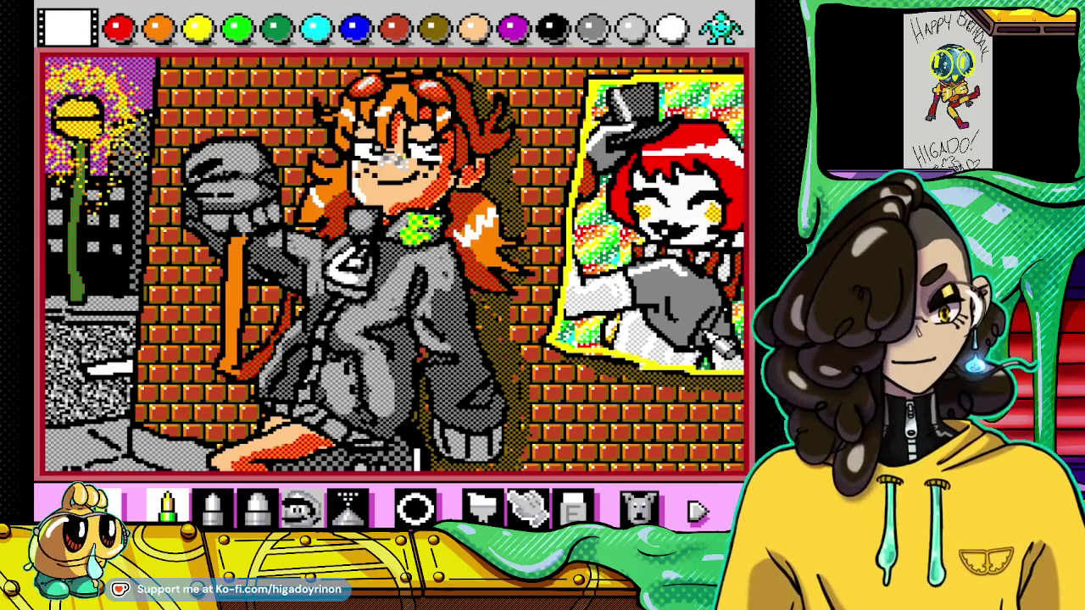
pyautogui.press('Escape')
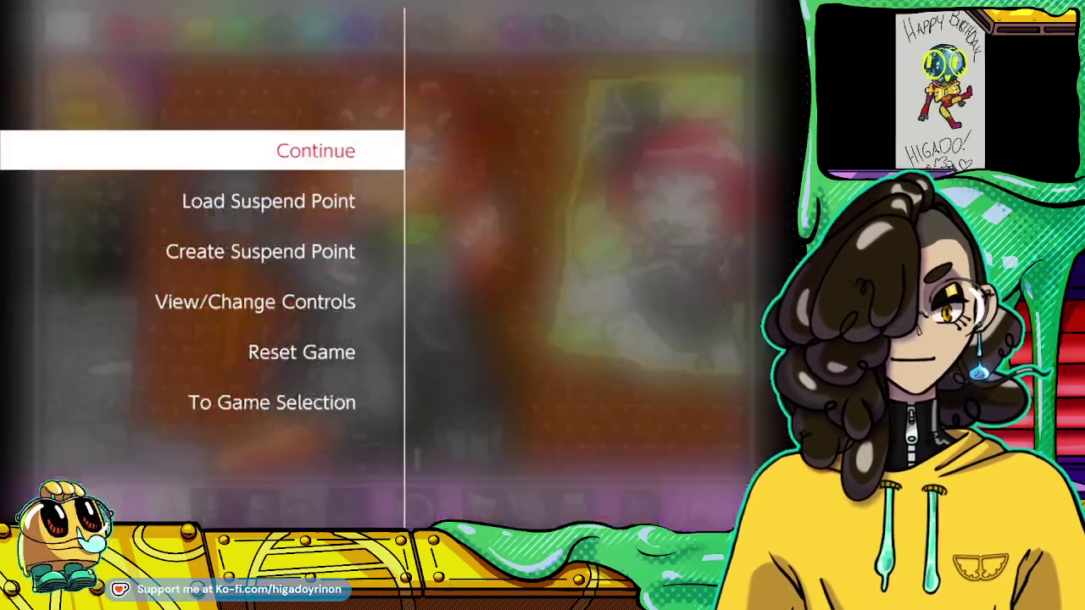
# Create a suspend point over Save slot 1 and resume the brick-wall drawing
pyautogui.press('Down')
pyautogui.press('Down')
pyautogui.press('Return')
pyautogui.press('Return')
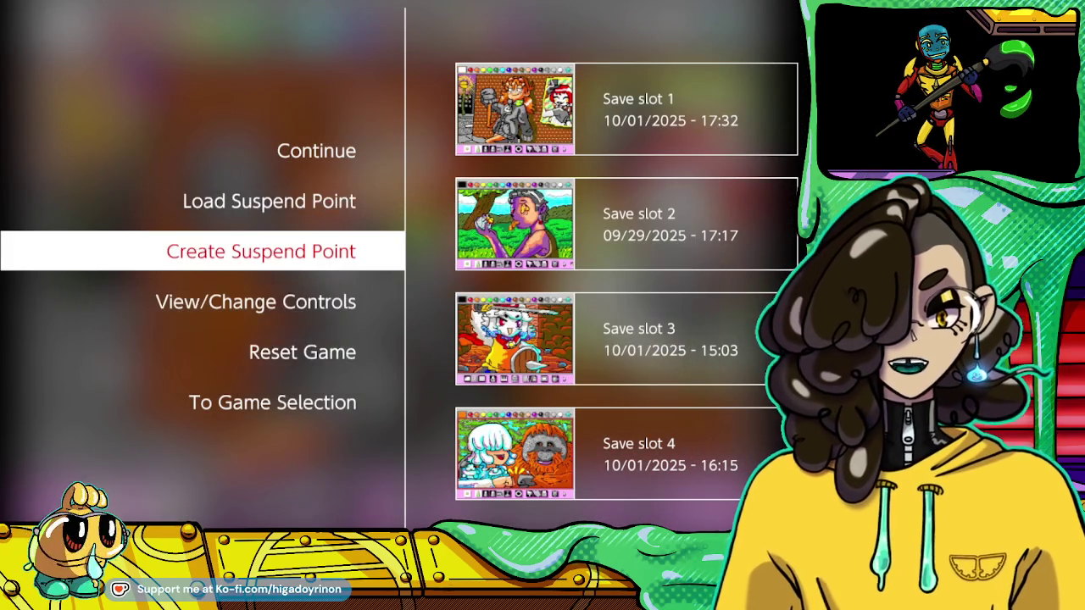
pyautogui.press('Escape')
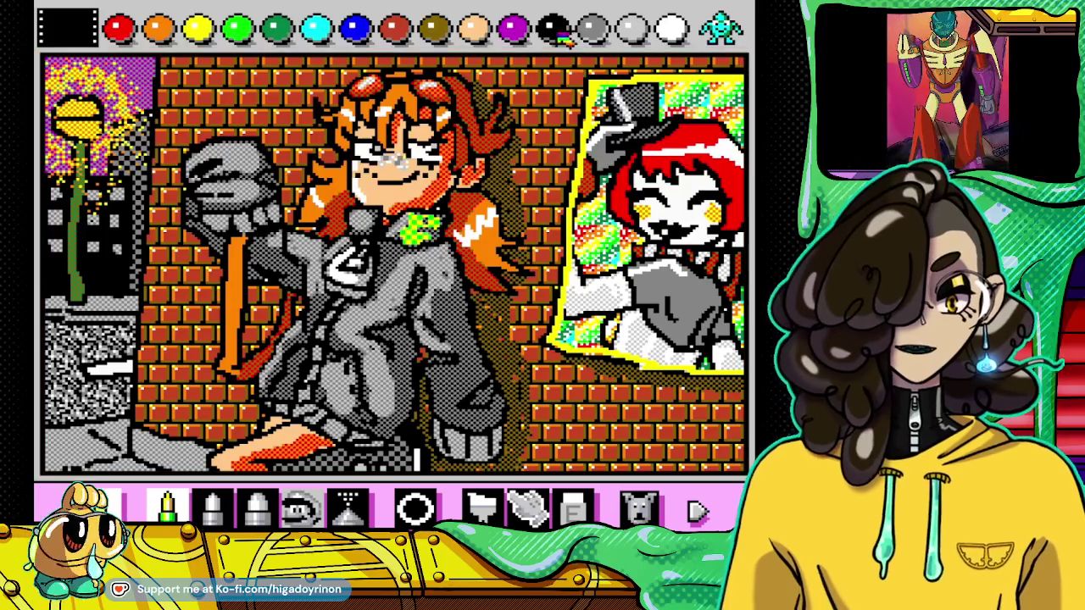
# Redraw the white chest mark as a hand-like shape and show the pattern-fill palette
pyautogui.click(348, 259)
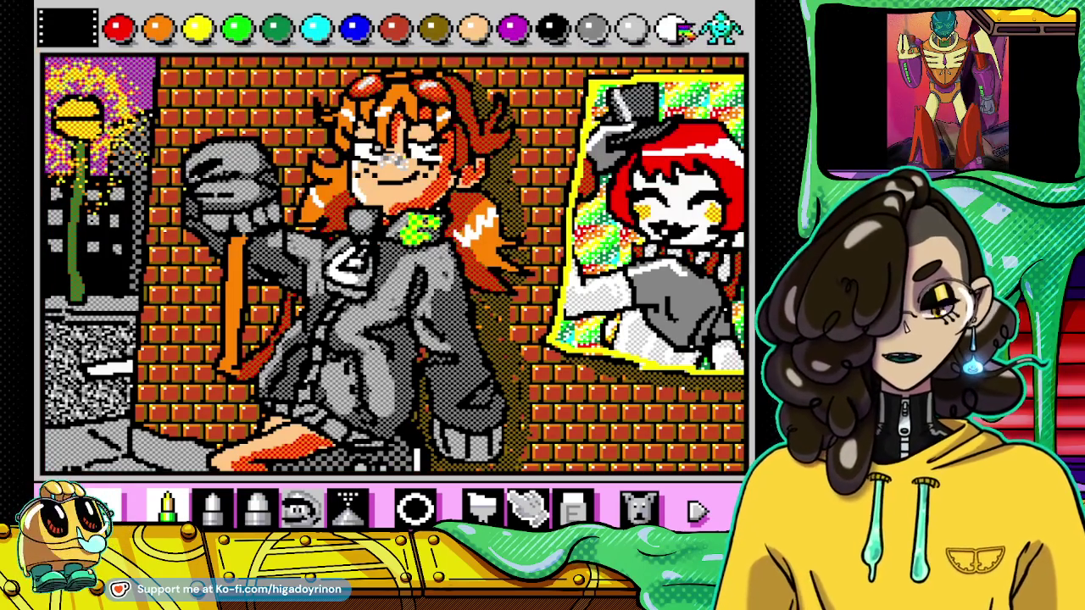
pyautogui.click(711, 29)
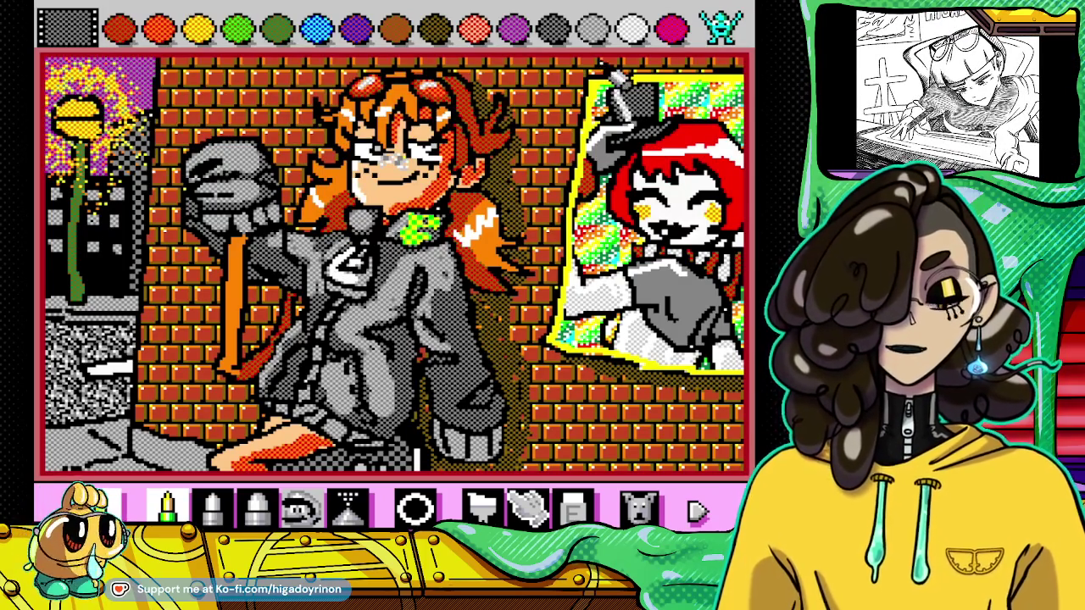
# Add orange strokes along the shoulder hair strand, then bring up the suspend menu
pyautogui.click(721, 29)
pyautogui.click(720, 29)
pyautogui.click(720, 29)
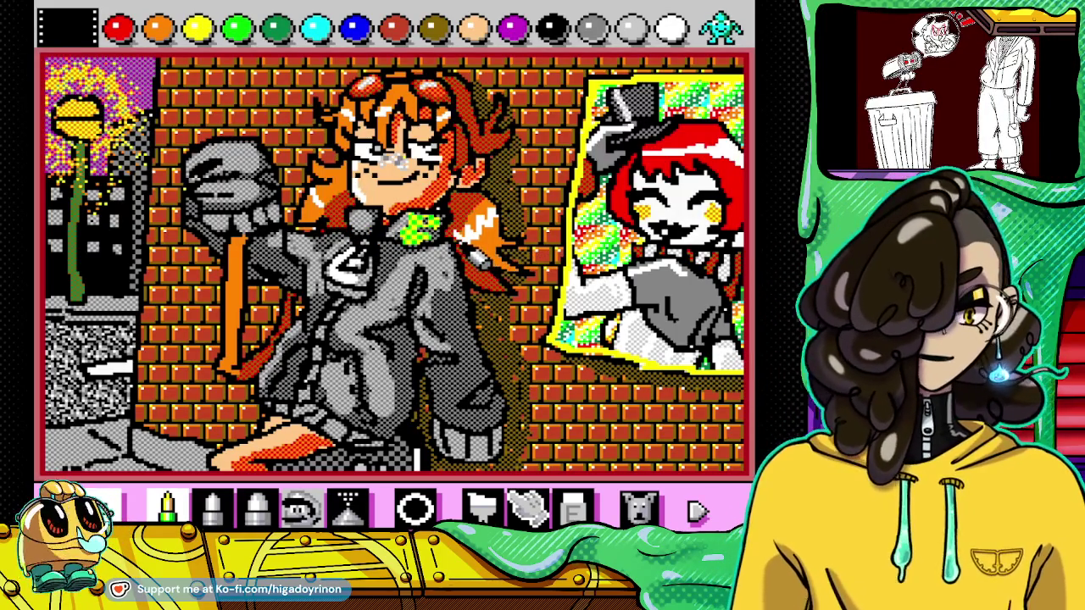
pyautogui.moveTo(490, 251); pyautogui.dragTo(514, 222)
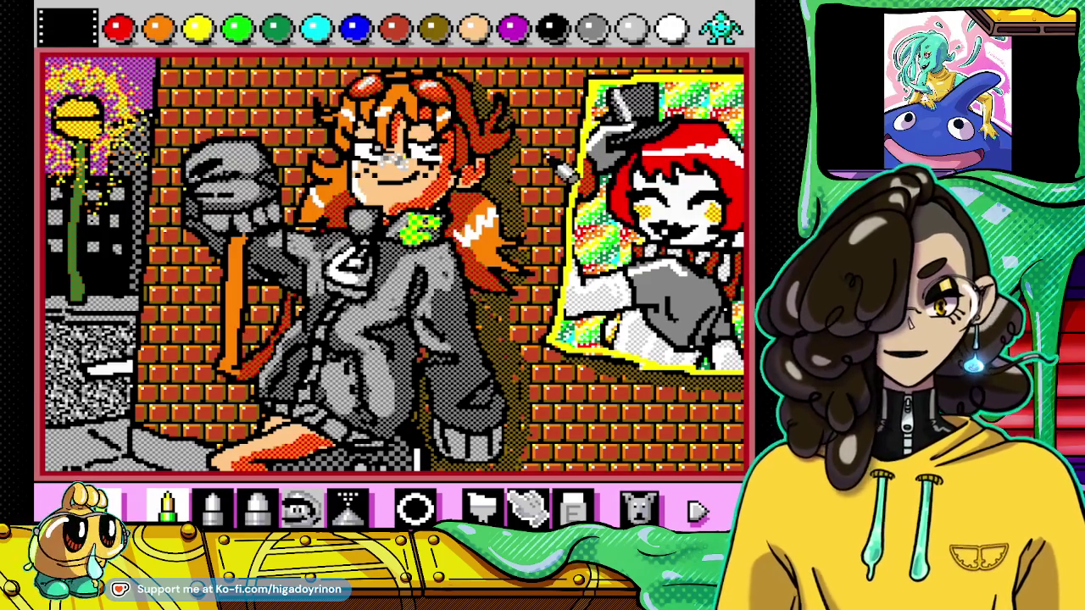
pyautogui.click(721, 29)
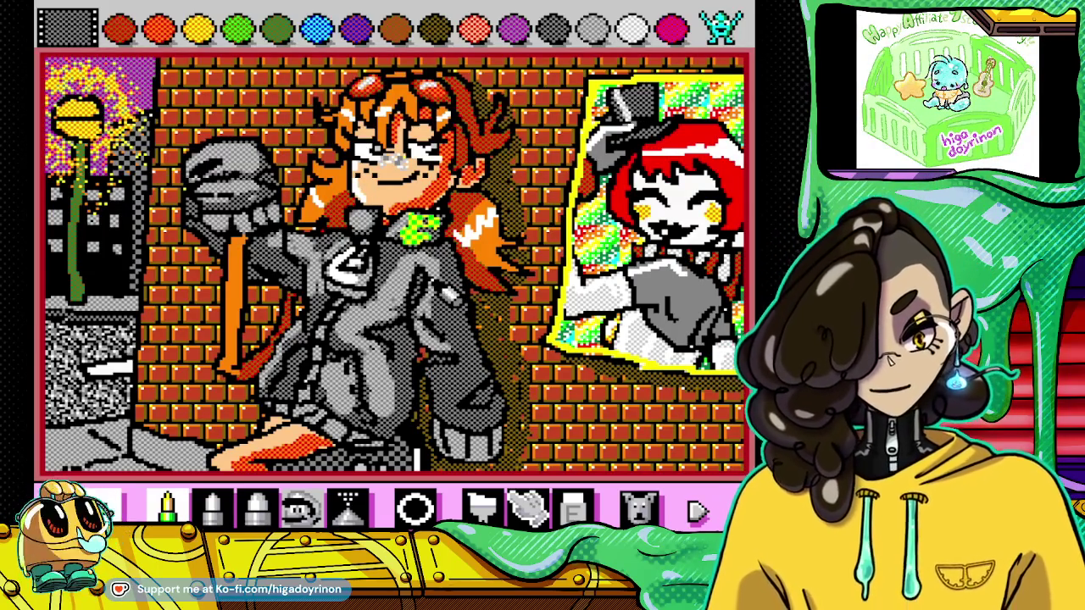
pyautogui.press('Escape')
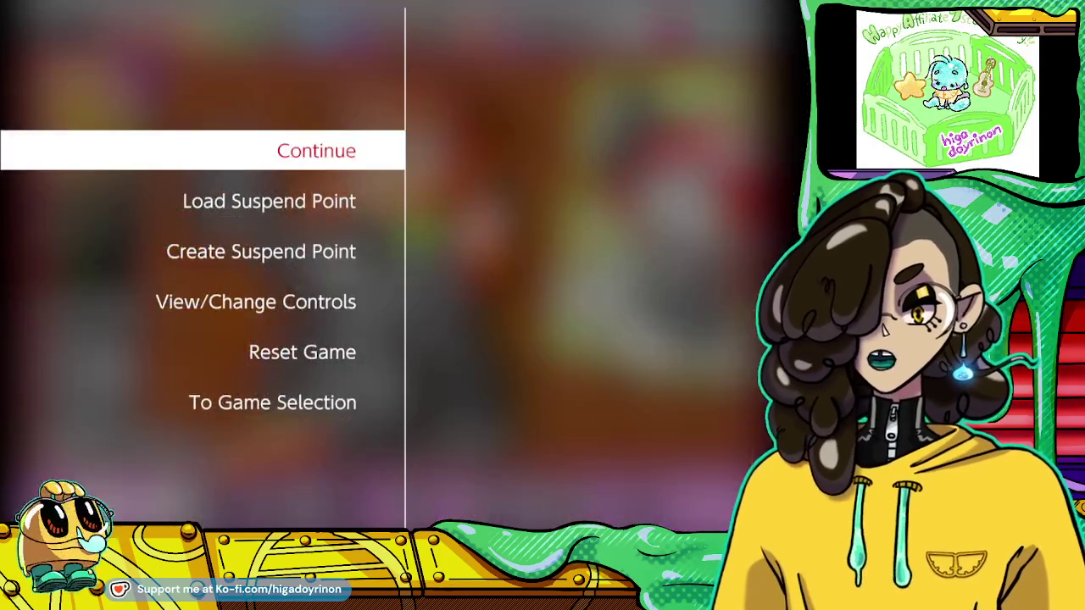
# Save the updated brick-wall drawing over Save slot 1 and return to painting
pyautogui.press('Down')
pyautogui.press('Down')
pyautogui.press('Right')
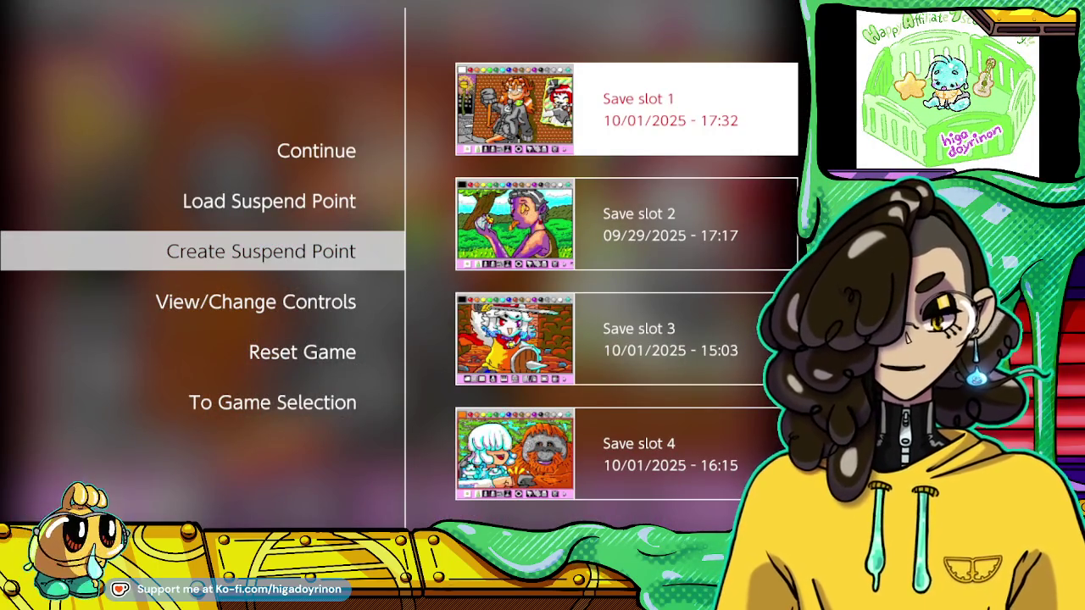
pyautogui.press('Return')
pyautogui.press('Return')
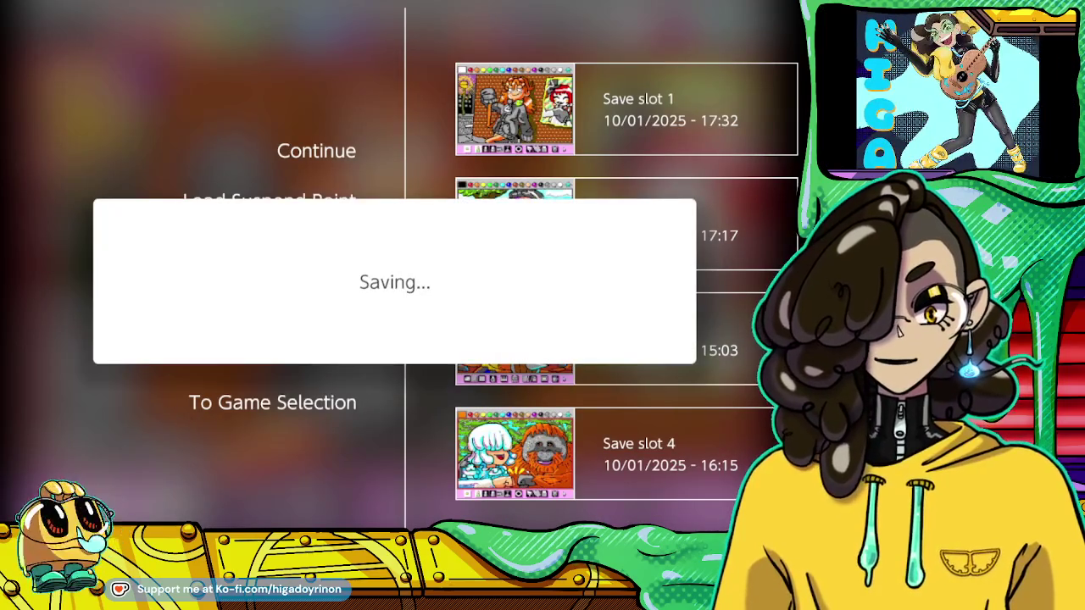
pyautogui.press('Escape')
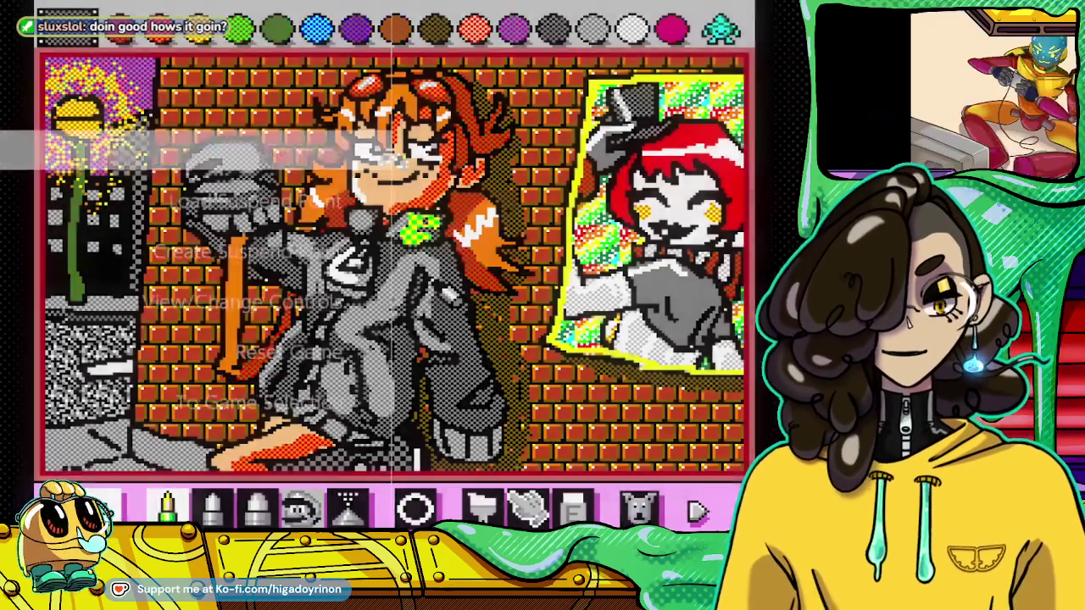
# Save the brick-wall drawing as a 17:35 suspend point in Save slot 1
pyautogui.press('Escape')
pyautogui.press('Down')
pyautogui.press('Down')
pyautogui.press('Right')
pyautogui.press('Return')
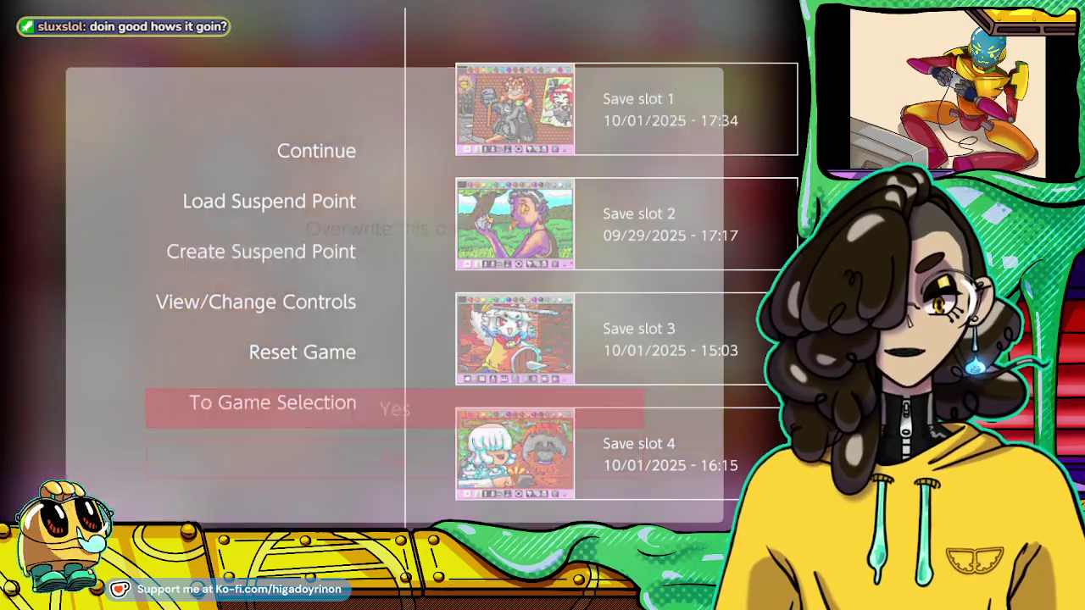
pyautogui.press('Return')
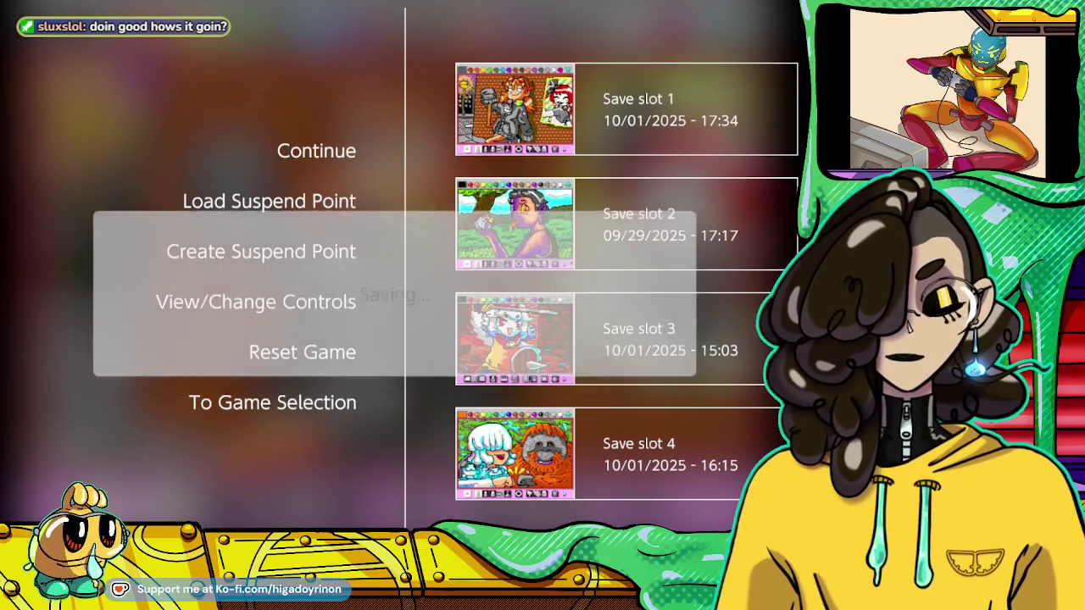
# Load the white-haired shield-girl picture from Save slot 3
pyautogui.press('Escape')
pyautogui.press('Escape')
pyautogui.press('Down')
pyautogui.press('Right')
pyautogui.press('Down')
pyautogui.press('Down')
pyautogui.press('Return')
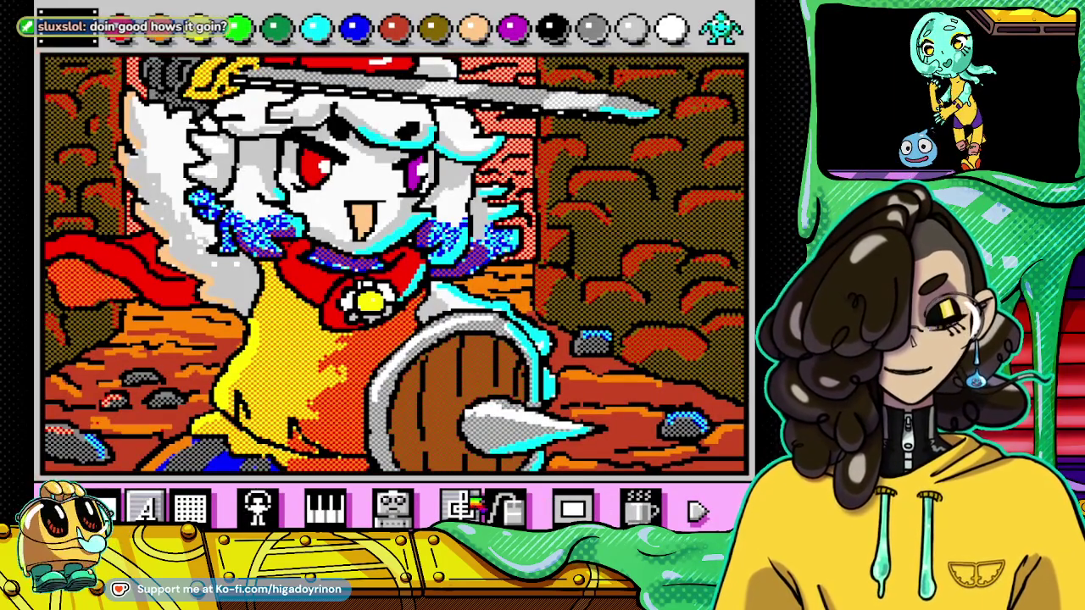
# Choose the fourth background-music option and save the knight picture over Save slot 3
pyautogui.click(470, 502)
pyautogui.click(302, 417)
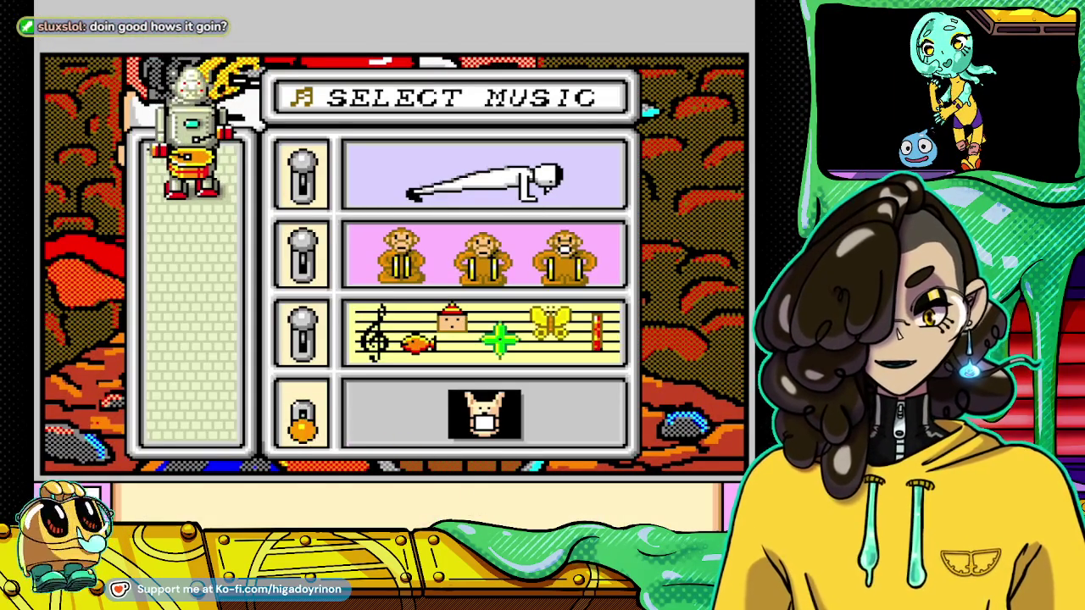
pyautogui.press('Escape')
pyautogui.press('Down')
pyautogui.press('Down')
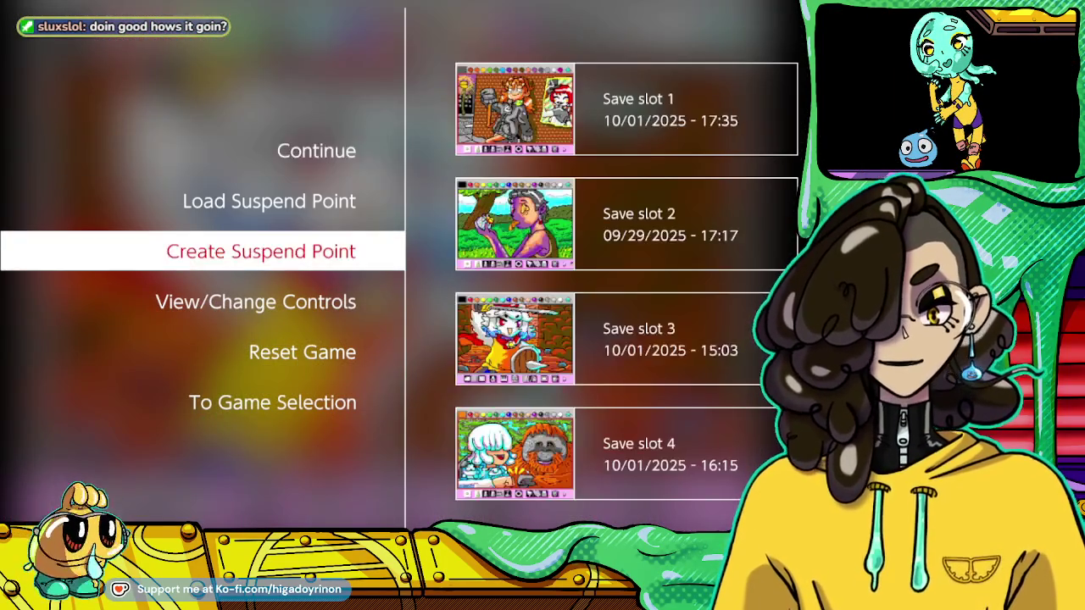
pyautogui.press('Right')
pyautogui.press('Return')
# Load the girl-and-orangutan drawing from Save slot 4
pyautogui.press('Return')
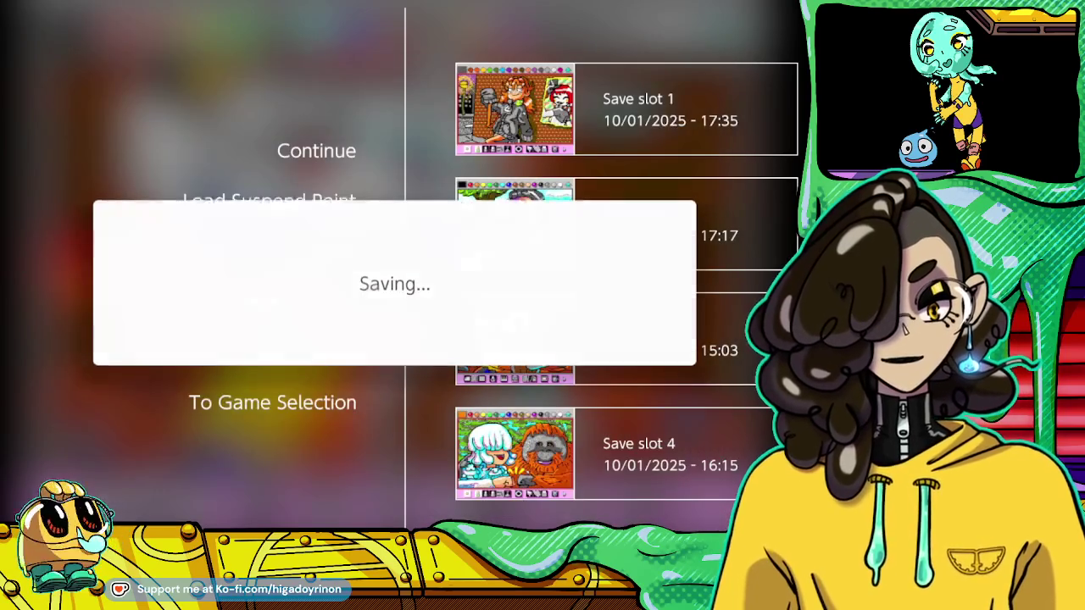
pyautogui.press('Up')
pyautogui.press('Right')
pyautogui.press('Return')
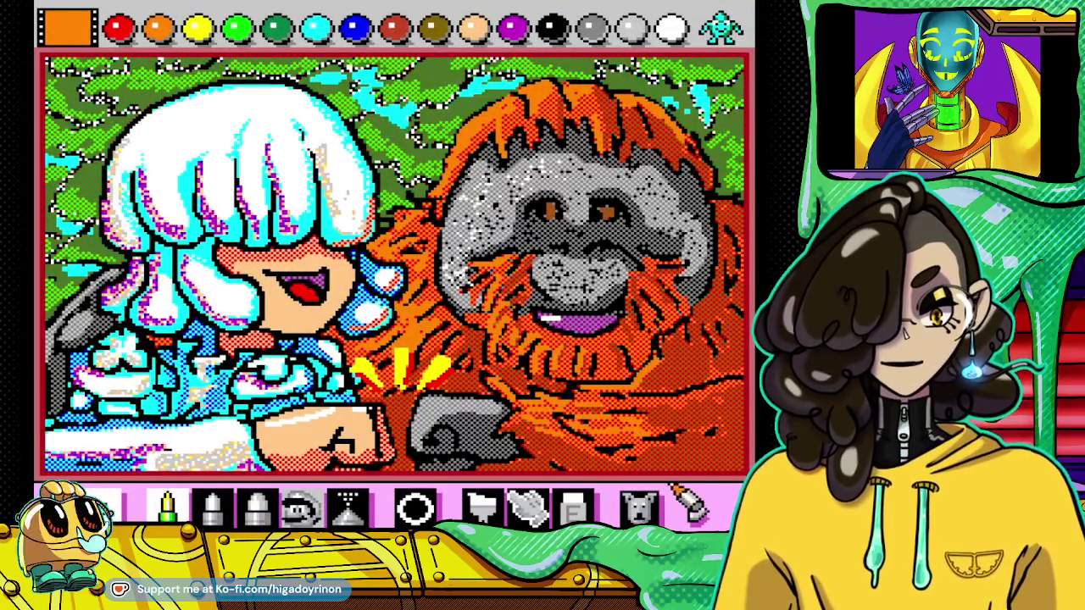
# Set the background music to the bottom option and pick white for the orangutan's eye catchlights
pyautogui.click(697, 510)
pyautogui.click(509, 507)
pyautogui.click(300, 431)
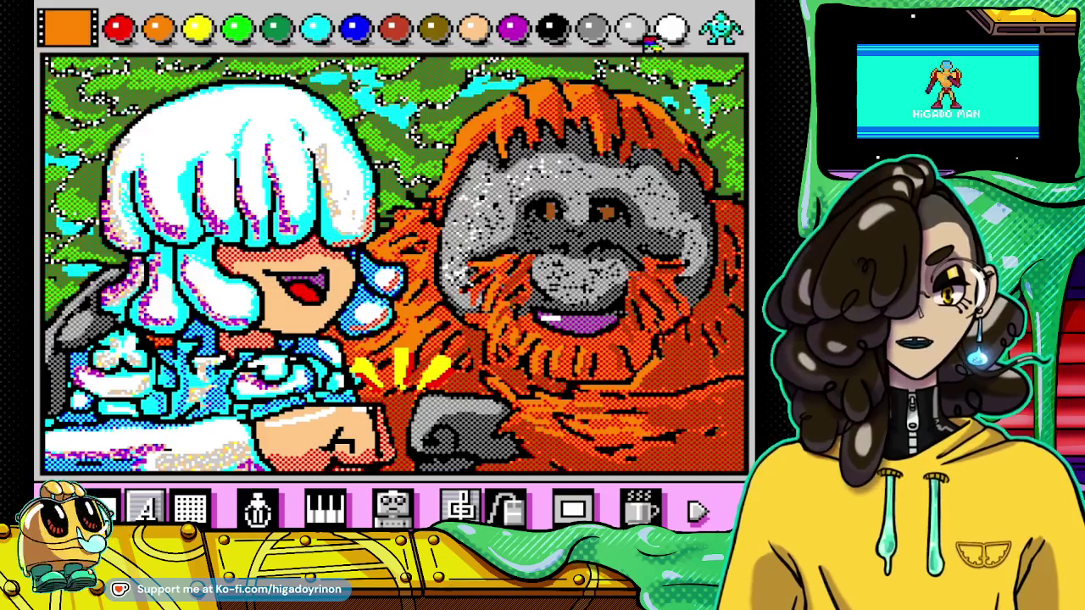
pyautogui.click(671, 28)
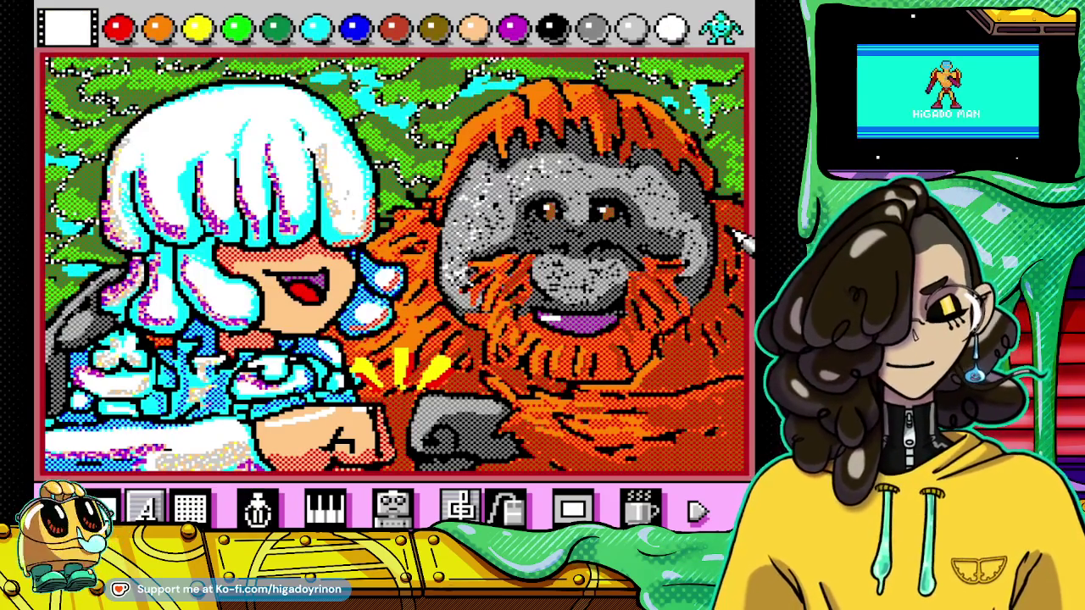
# Save the orangutan drawing over Save slot 4 and return to it
pyautogui.press('Escape')
pyautogui.press('Down')
pyautogui.press('Down')
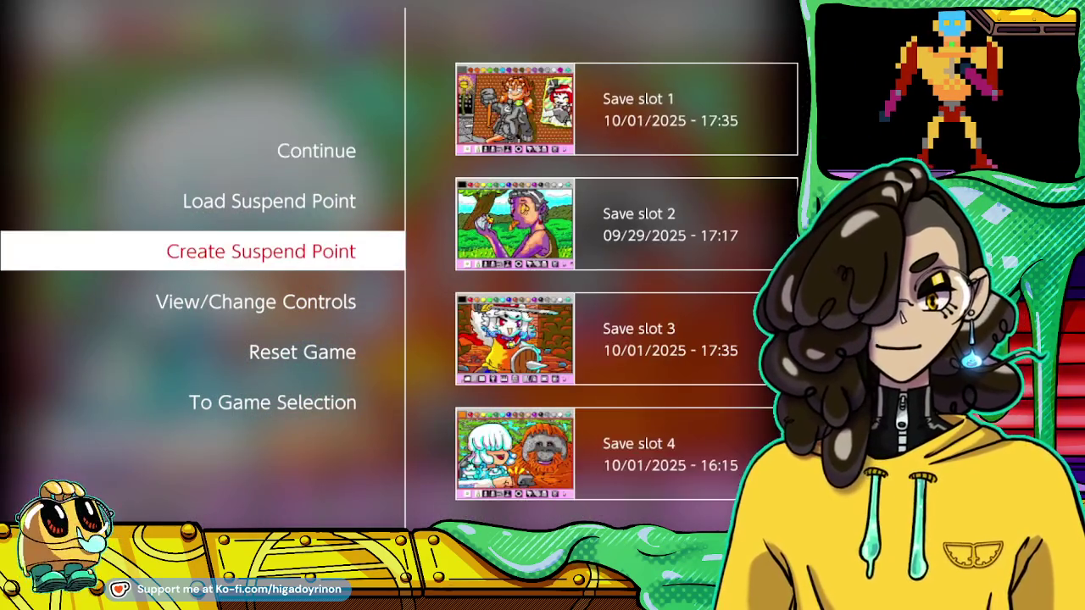
pyautogui.press('Right')
pyautogui.press('Return')
pyautogui.press('Return')
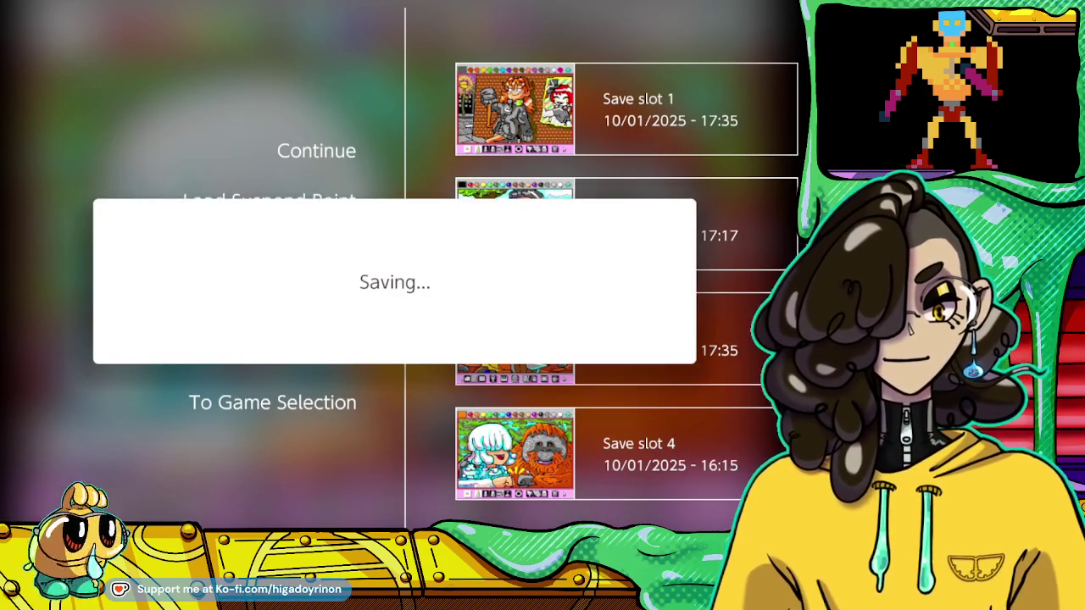
pyautogui.press('Escape')
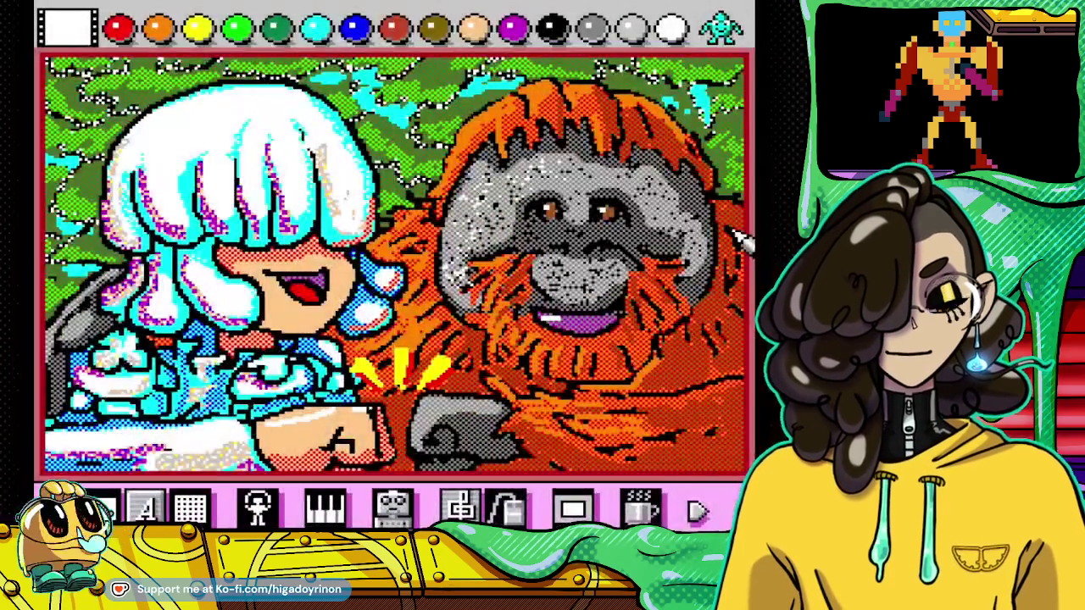